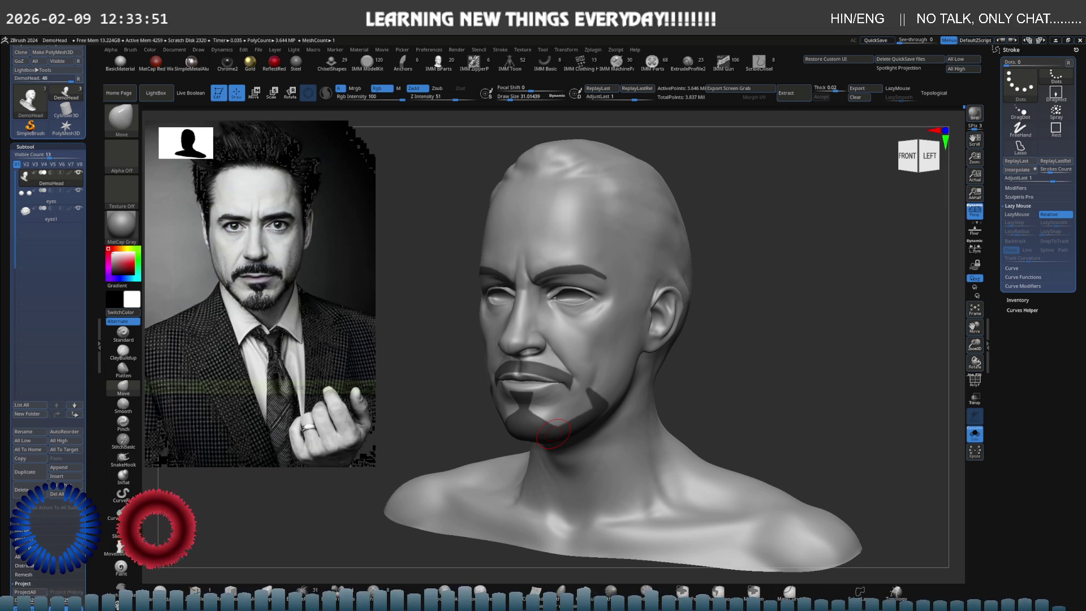
Zoom in and Ctrl-paint MaskPen along both eyebrows with a smaller Draw Size
{"action": "mouse_move", "coordinate": [567, 303]}
{"action": "right_mouse_down"}
{"action": "mouse_move", "coordinate": [576, 315]}
{"action": "mouse_move", "coordinate": [561, 316]}
{"action": "right_mouse_up"}
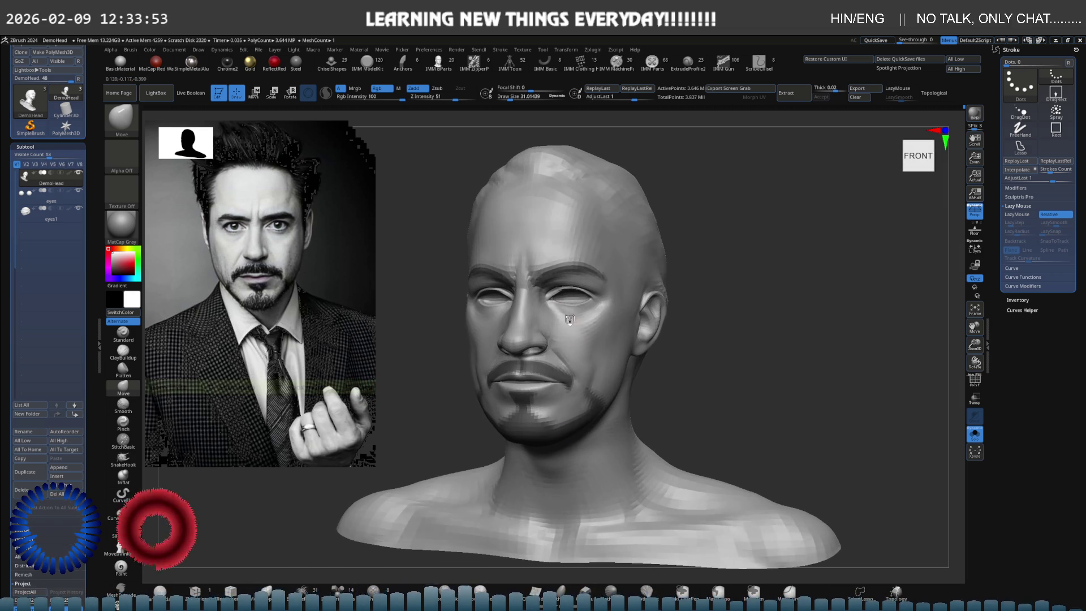
{"action": "mouse_move", "coordinate": [538, 376]}
{"action": "right_mouse_down", "text": "ctrl"}
{"action": "mouse_move", "coordinate": [565, 362]}
{"action": "mouse_move", "coordinate": [568, 376]}
{"action": "mouse_move", "coordinate": [558, 339]}
{"action": "mouse_move", "coordinate": [538, 340]}
{"action": "mouse_move", "coordinate": [650, 364]}
{"action": "mouse_move", "coordinate": [617, 370]}
{"action": "mouse_move", "coordinate": [616, 390]}
{"action": "mouse_move", "coordinate": [559, 370]}
{"action": "mouse_move", "coordinate": [581, 339]}
{"action": "mouse_move", "coordinate": [569, 317]}
{"action": "right_mouse_up", "text": "ctrl"}
{"action": "key", "text": "f"}
{"action": "key", "text": "s"}
{"action": "mouse_move", "coordinate": [569, 310]}
{"action": "left_mouse_down"}
{"action": "mouse_move", "coordinate": [557, 303]}
{"action": "mouse_move", "coordinate": [571, 283]}
{"action": "left_mouse_up"}
{"action": "right_click_drag", "start_coordinate": [571, 283], "coordinate": [538, 230]}
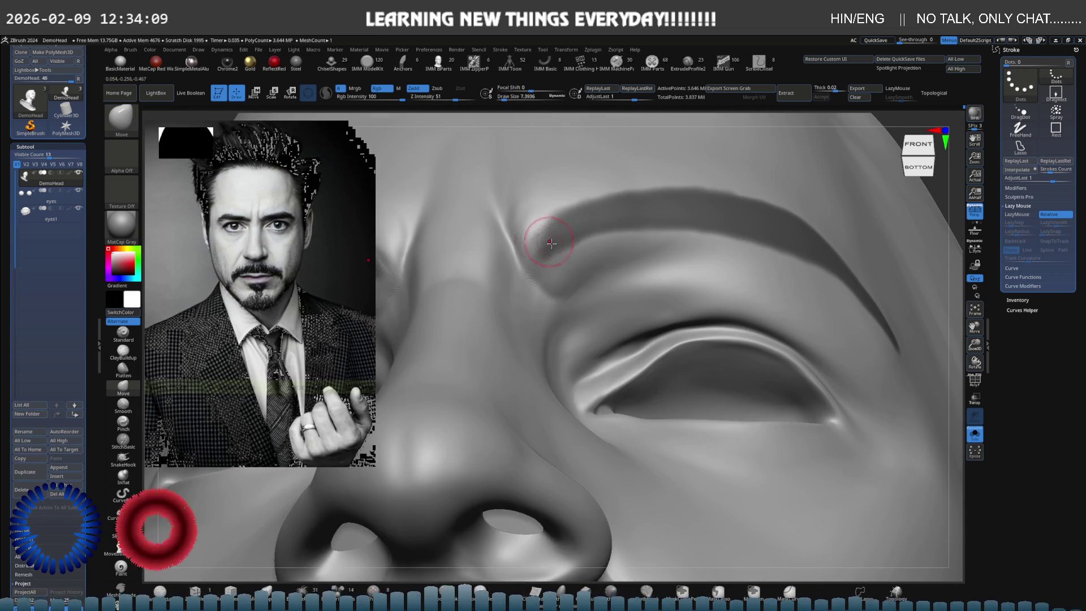
{"action": "key", "text": "ctrl"}
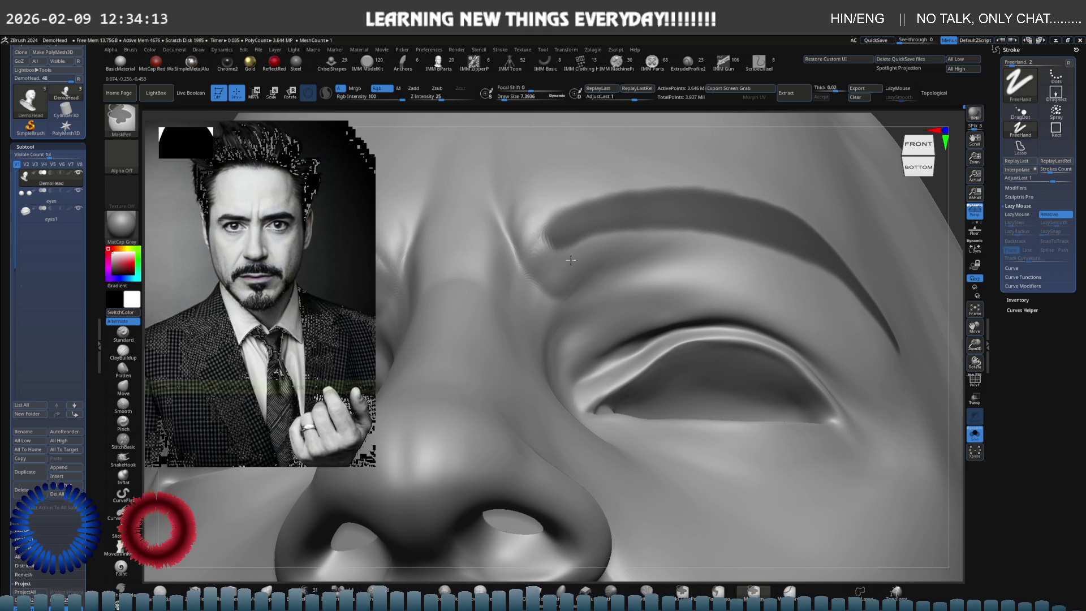
{"action": "mouse_move", "coordinate": [581, 259]}
{"action": "right_mouse_down", "text": "shift"}
{"action": "mouse_move", "coordinate": [497, 242]}
{"action": "mouse_move", "coordinate": [618, 304]}
{"action": "right_mouse_up", "text": "shift"}
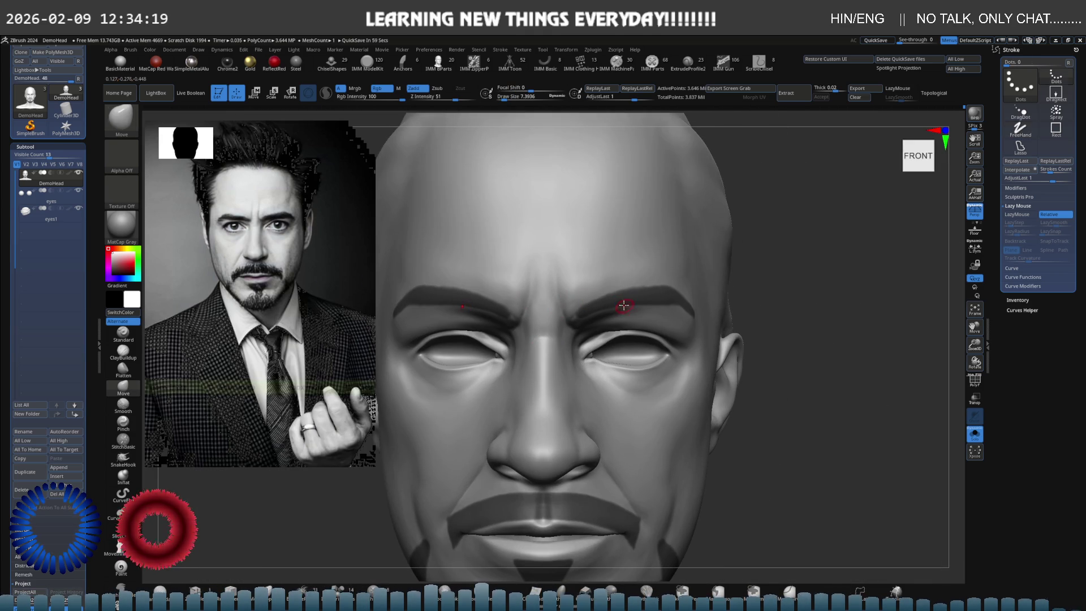
{"action": "right_click_drag", "start_coordinate": [622, 308], "coordinate": [559, 311], "text": "ctrl"}
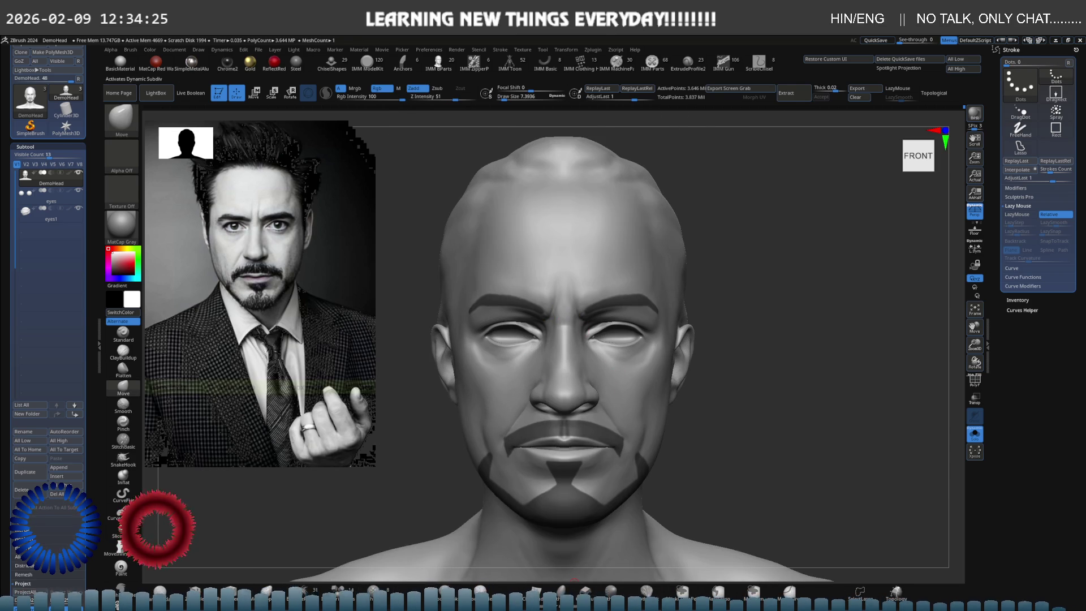
Extract the masked beard, moustache and eyebrows at an adjusted Thick value and accept as Extract3
{"action": "left_click", "coordinate": [786, 93]}
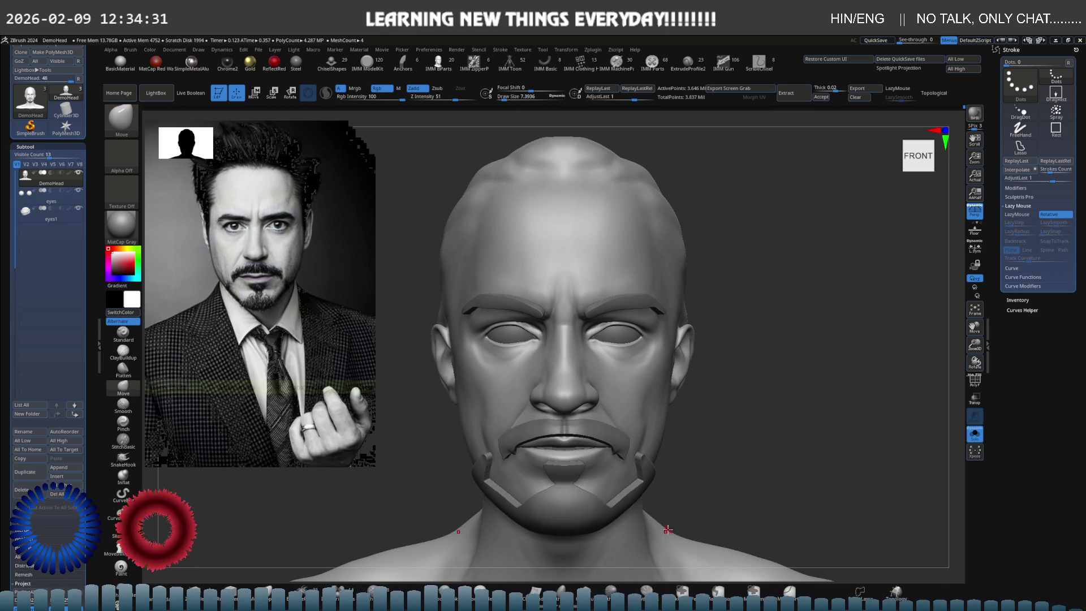
{"action": "key", "text": "ctrl+z"}
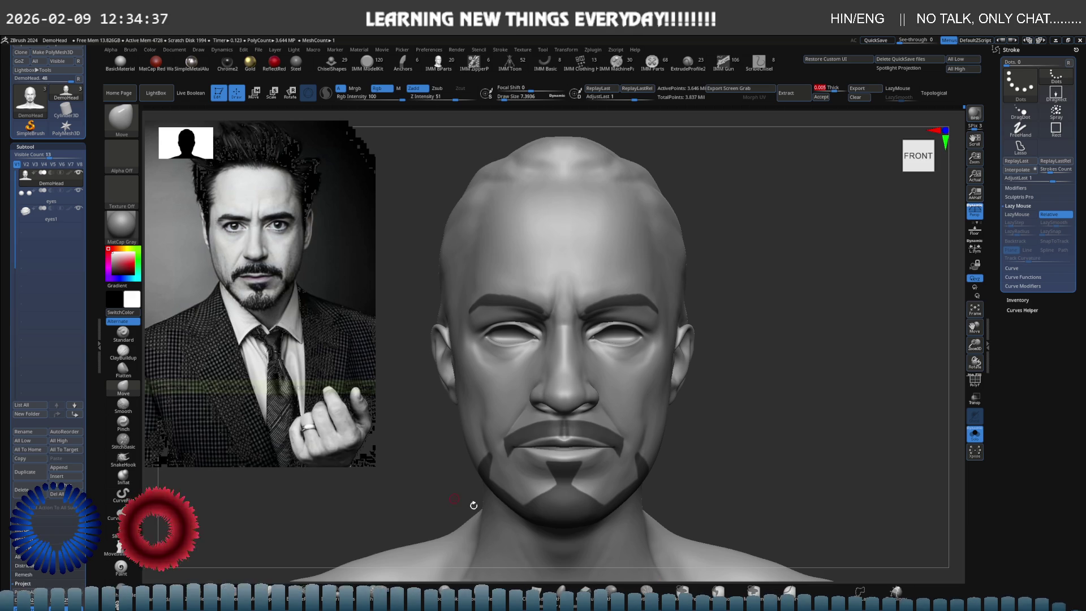
{"action": "left_click", "coordinate": [791, 94]}
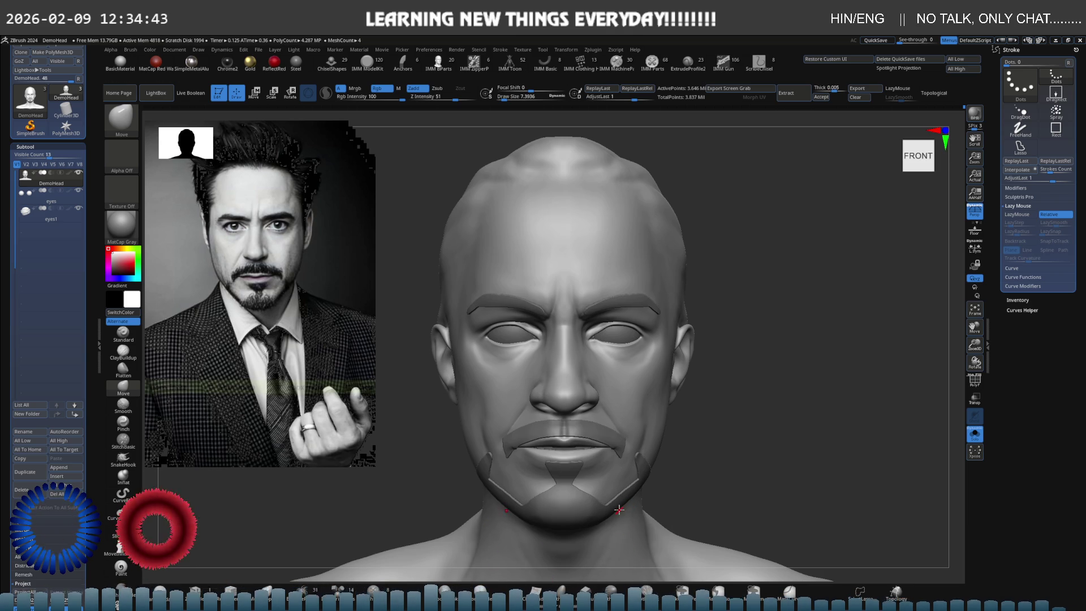
{"action": "left_click_drag", "start_coordinate": [621, 509], "coordinate": [654, 533]}
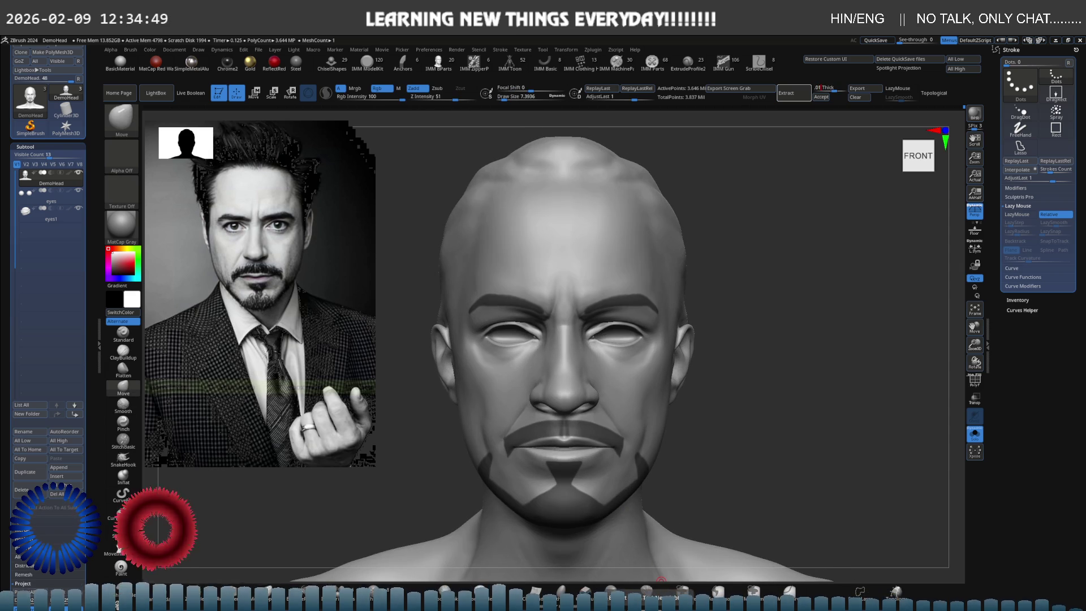
{"action": "left_click", "coordinate": [793, 94]}
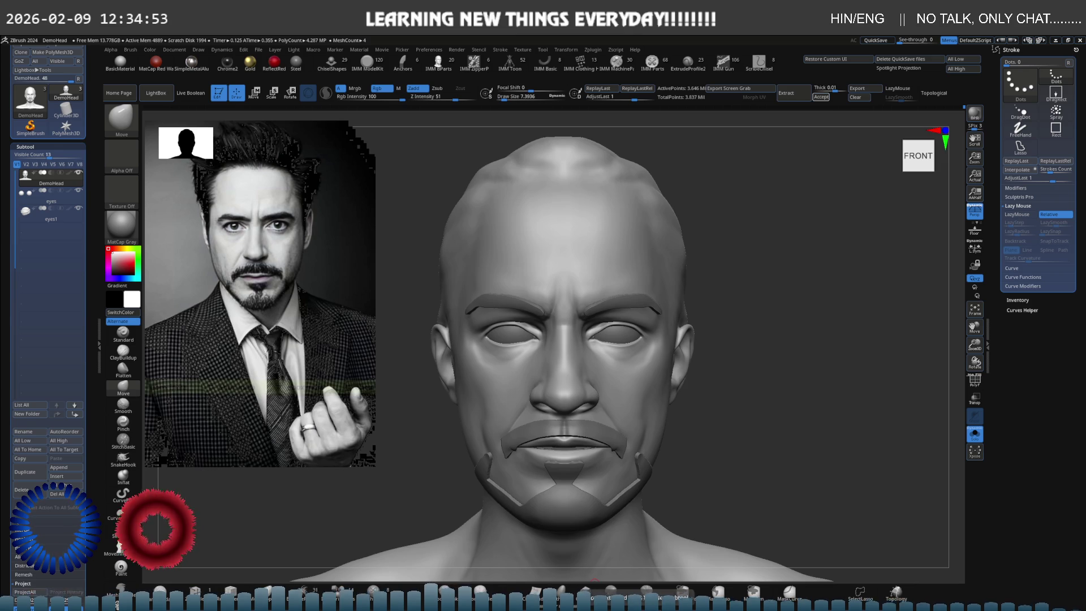
{"action": "left_click", "coordinate": [821, 97]}
{"action": "mouse_move", "coordinate": [613, 488]}
{"action": "left_mouse_down"}
{"action": "mouse_move", "coordinate": [669, 379]}
{"action": "mouse_move", "coordinate": [684, 426]}
{"action": "mouse_move", "coordinate": [650, 416]}
{"action": "mouse_move", "coordinate": [649, 378]}
{"action": "mouse_move", "coordinate": [627, 430]}
{"action": "mouse_move", "coordinate": [599, 350]}
{"action": "mouse_move", "coordinate": [589, 565]}
{"action": "mouse_move", "coordinate": [439, 378]}
{"action": "left_mouse_up"}
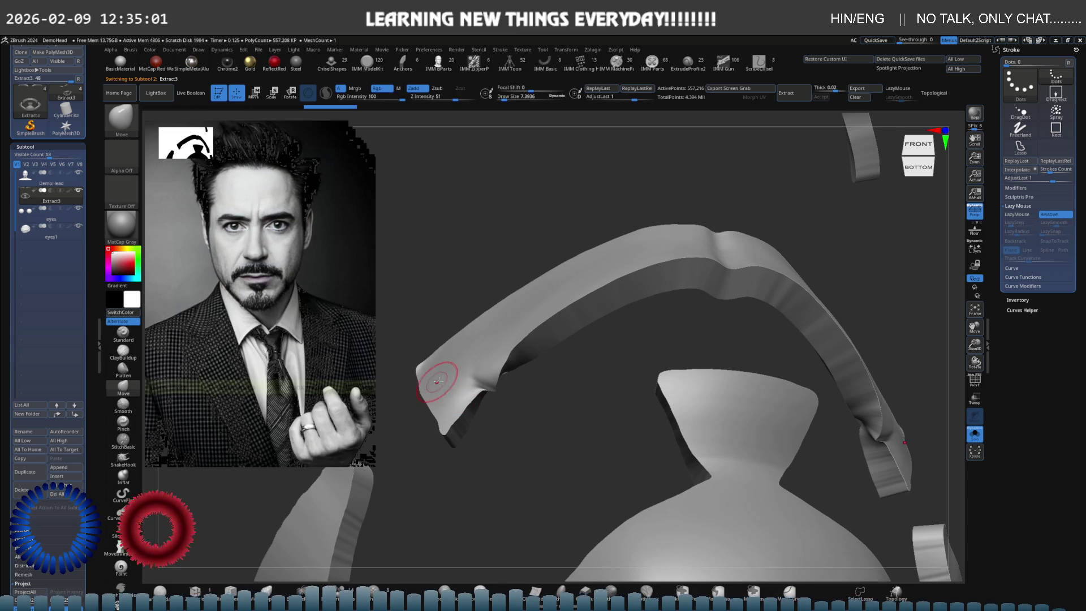
ZRemesh Extract3 repeatedly with PolyF on, reducing it from 127K to about 20.7K quads
{"action": "mouse_move", "coordinate": [720, 439]}
{"action": "left_mouse_down"}
{"action": "mouse_move", "coordinate": [650, 424]}
{"action": "mouse_move", "coordinate": [693, 429]}
{"action": "left_mouse_up"}
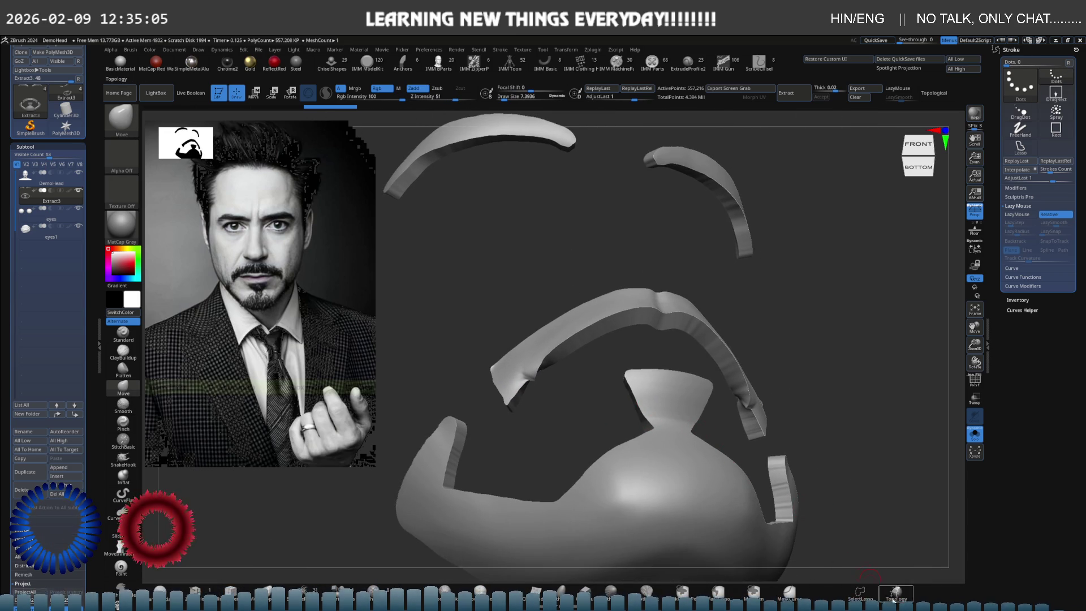
{"action": "key", "text": "shift+ctrl+r"}
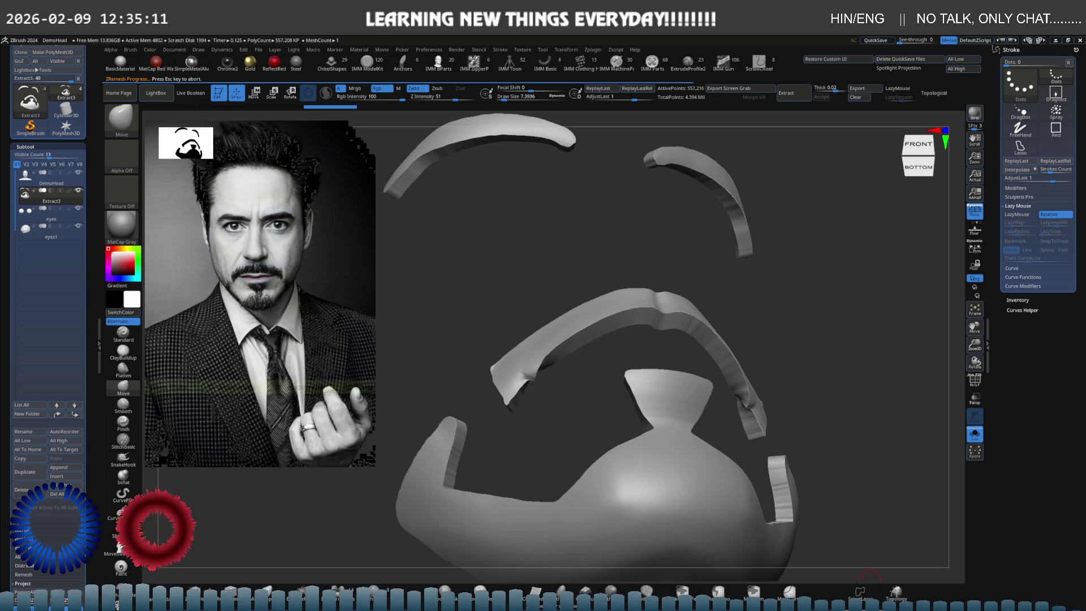
{"action": "left_click", "coordinate": [870, 577]}
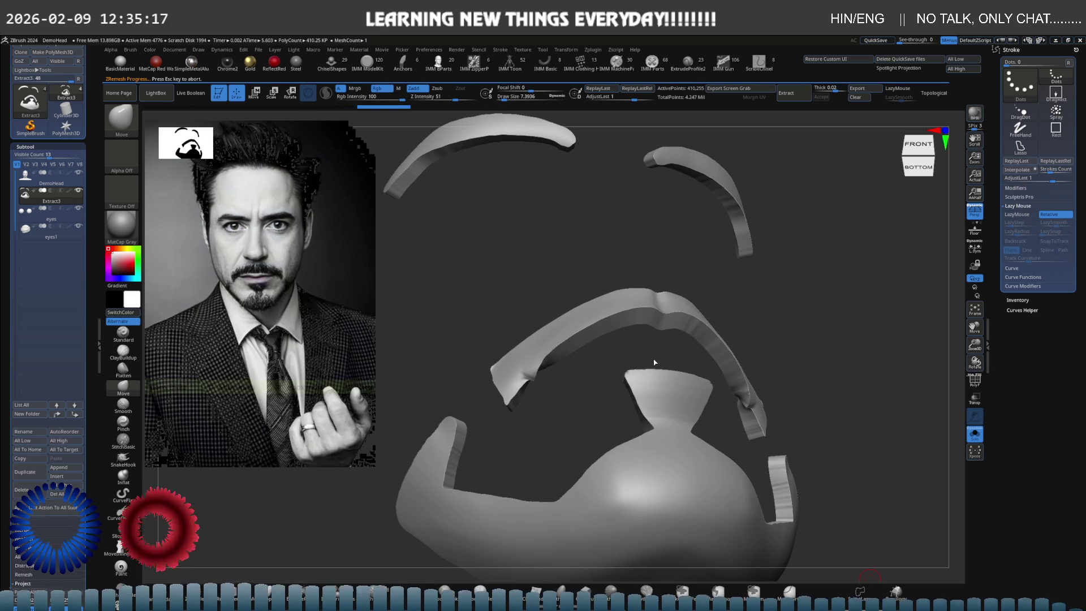
{"action": "key", "text": "shift+f"}
{"action": "left_click", "coordinate": [832, 578]}
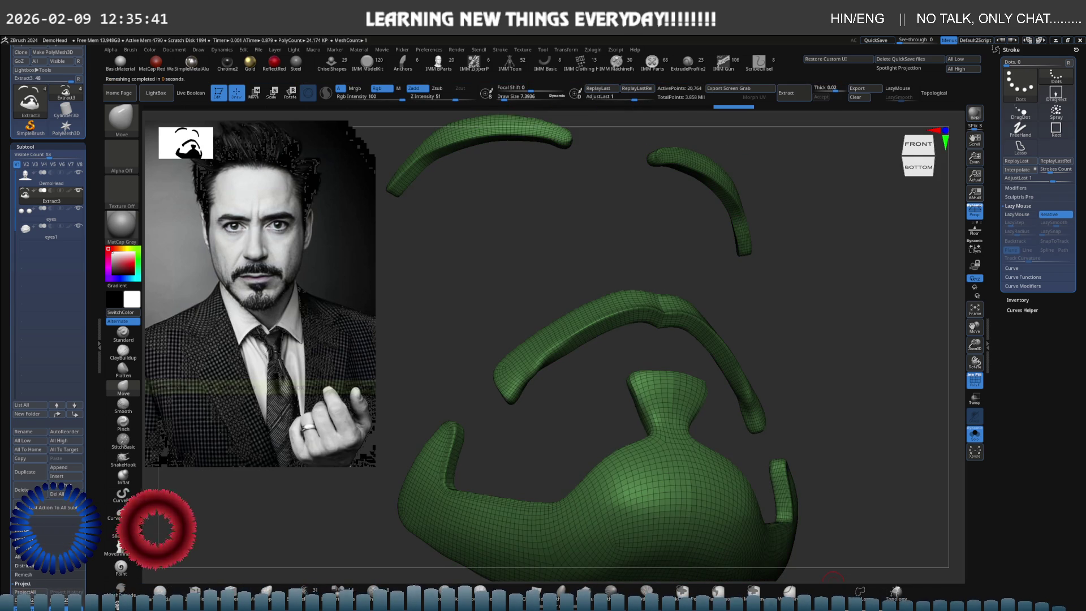
{"action": "left_click_drag", "start_coordinate": [845, 566], "coordinate": [718, 490]}
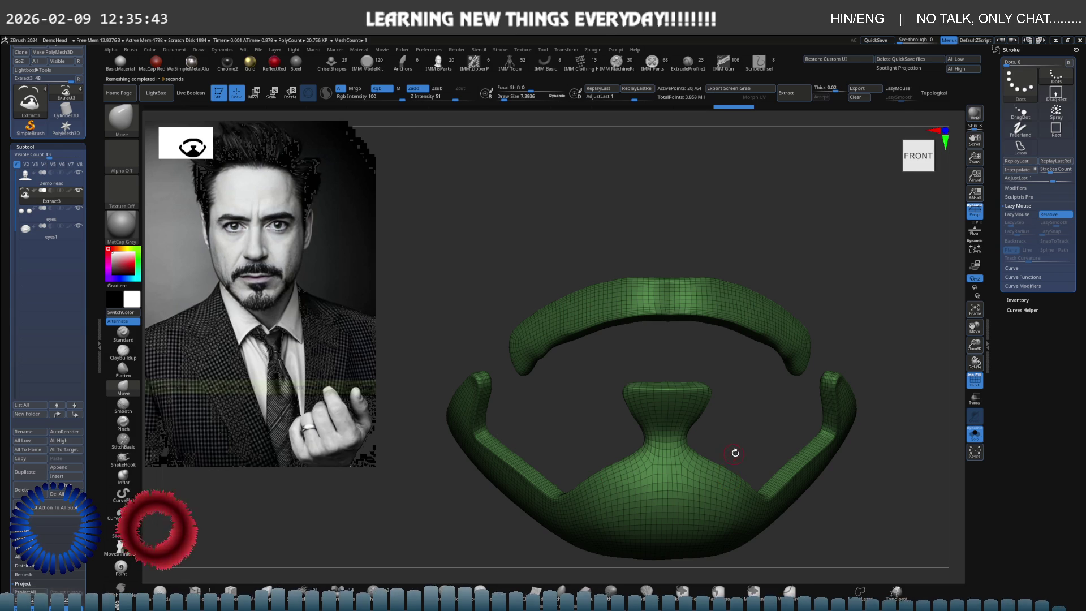
Turn off Solo to show DemoHead again, hide the PolyF wireframe, and orbit to review
{"action": "key", "text": "shift+alt+s"}
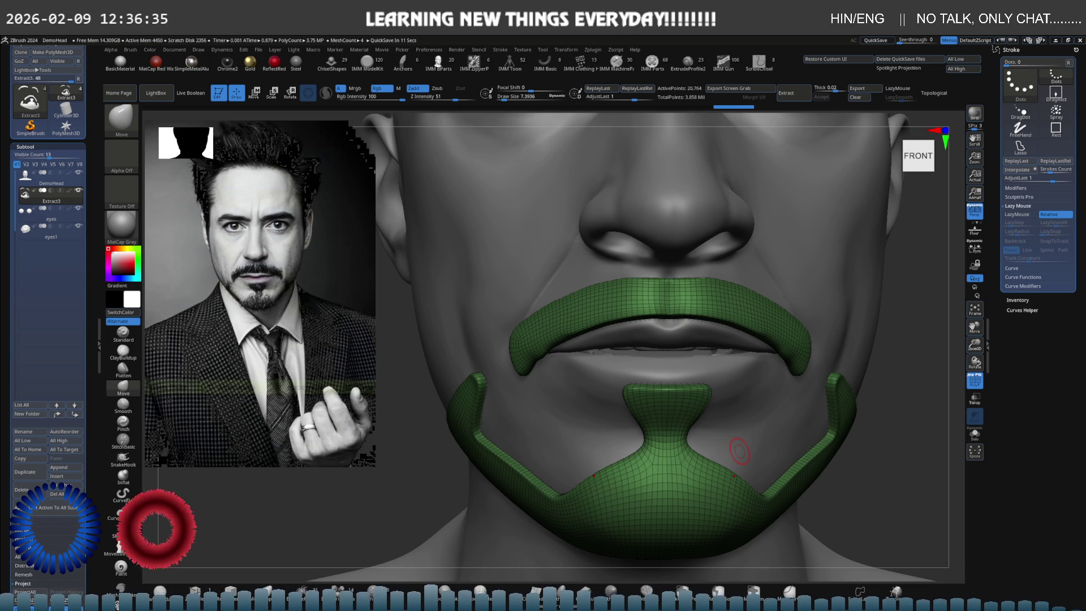
{"action": "scroll", "coordinate": [572, 397], "scroll_direction": "down", "scroll_amount": 5}
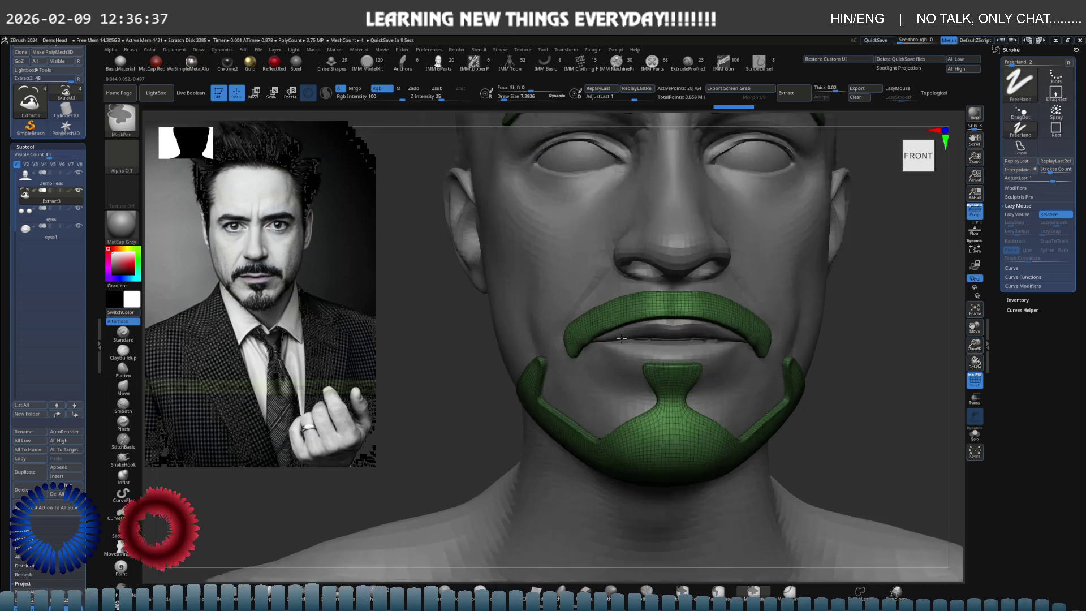
{"action": "mouse_move", "coordinate": [572, 398]}
{"action": "right_mouse_down"}
{"action": "mouse_move", "coordinate": [633, 390]}
{"action": "mouse_move", "coordinate": [691, 365]}
{"action": "right_mouse_up"}
{"action": "key", "text": "shift+f"}
{"action": "scroll", "coordinate": [691, 364], "scroll_direction": "up", "scroll_amount": 3}
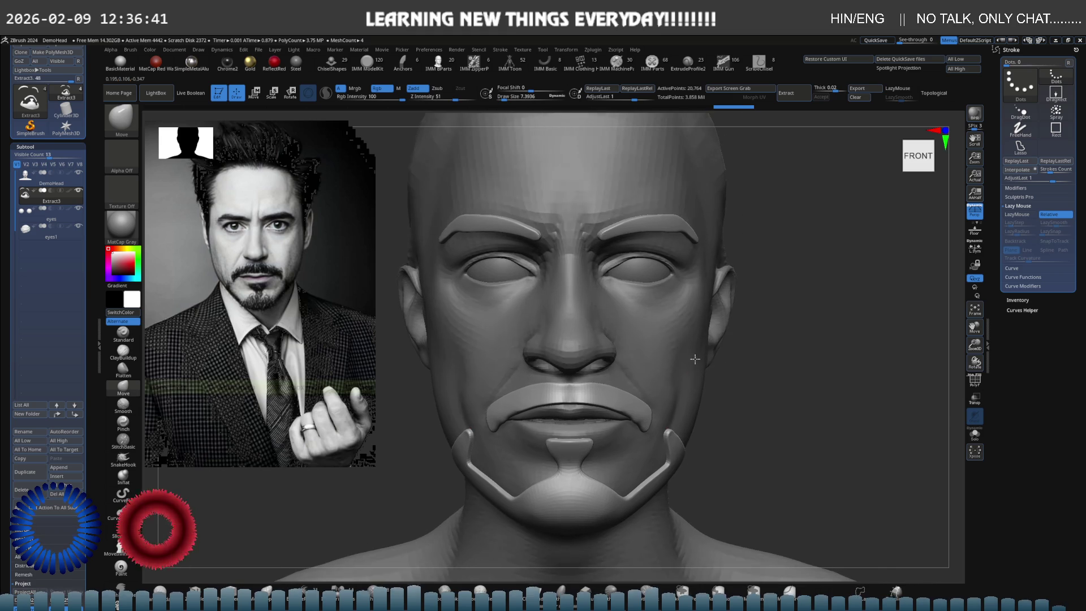
Select the DemoHead subtool and set the current colour to white
{"action": "left_click", "coordinate": [117, 268]}
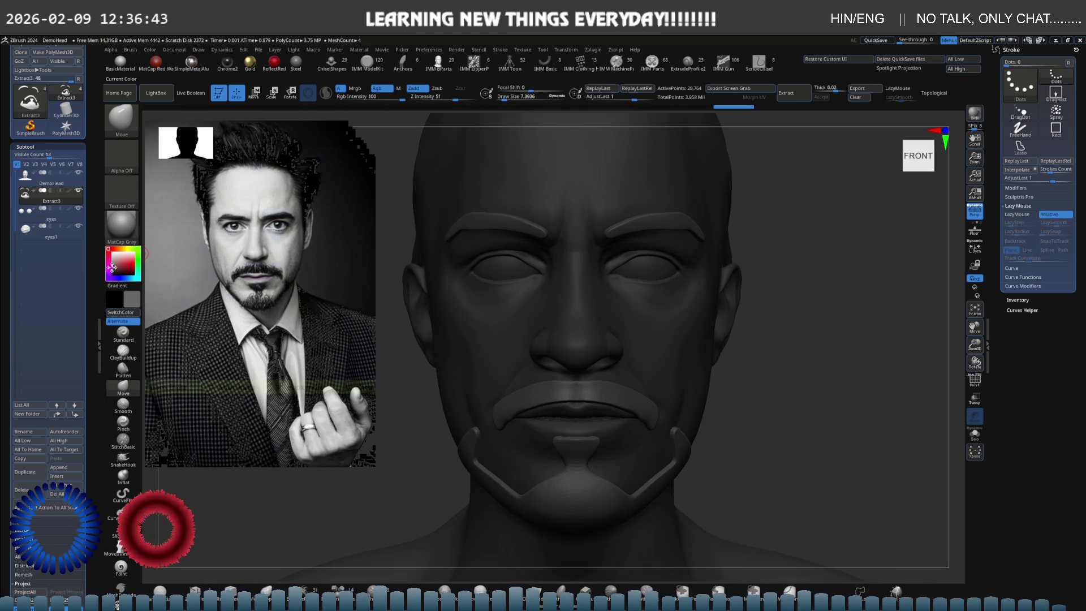
{"action": "left_click", "coordinate": [113, 269]}
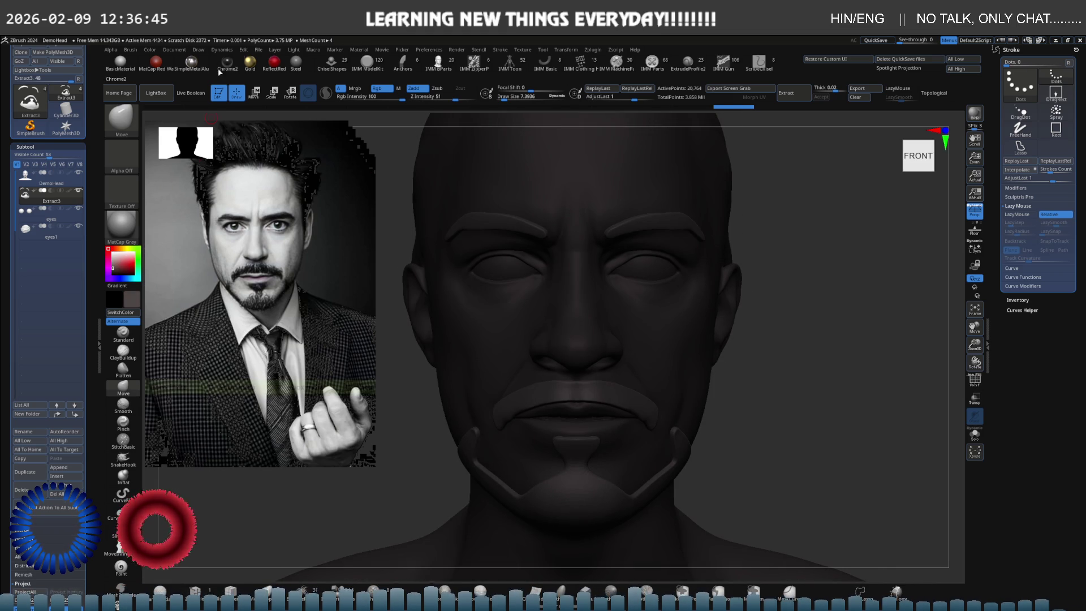
{"action": "left_click", "coordinate": [150, 51]}
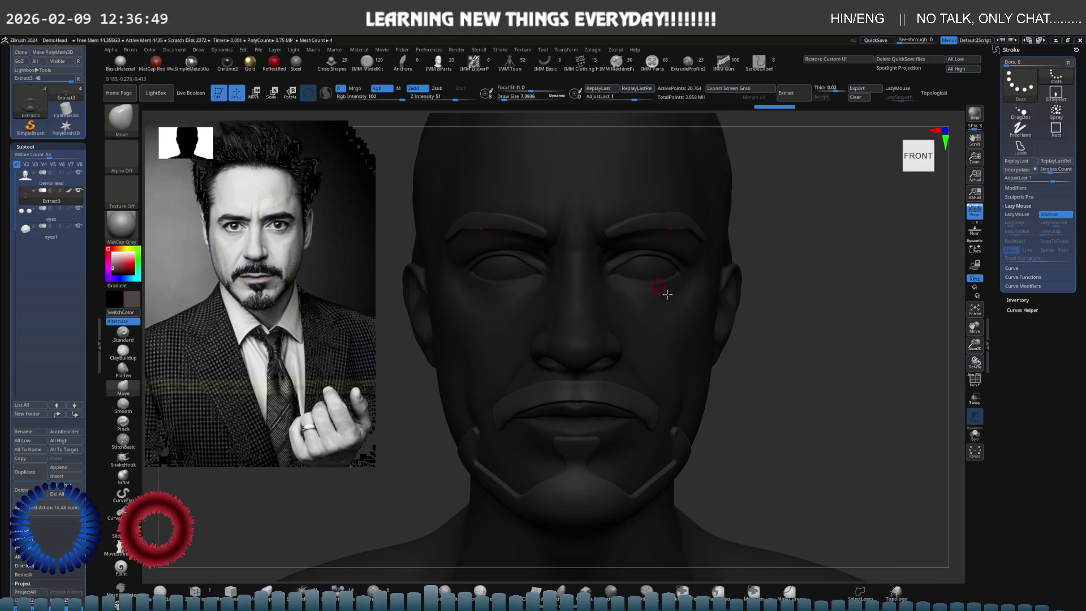
{"action": "left_click", "coordinate": [676, 327], "text": "alt"}
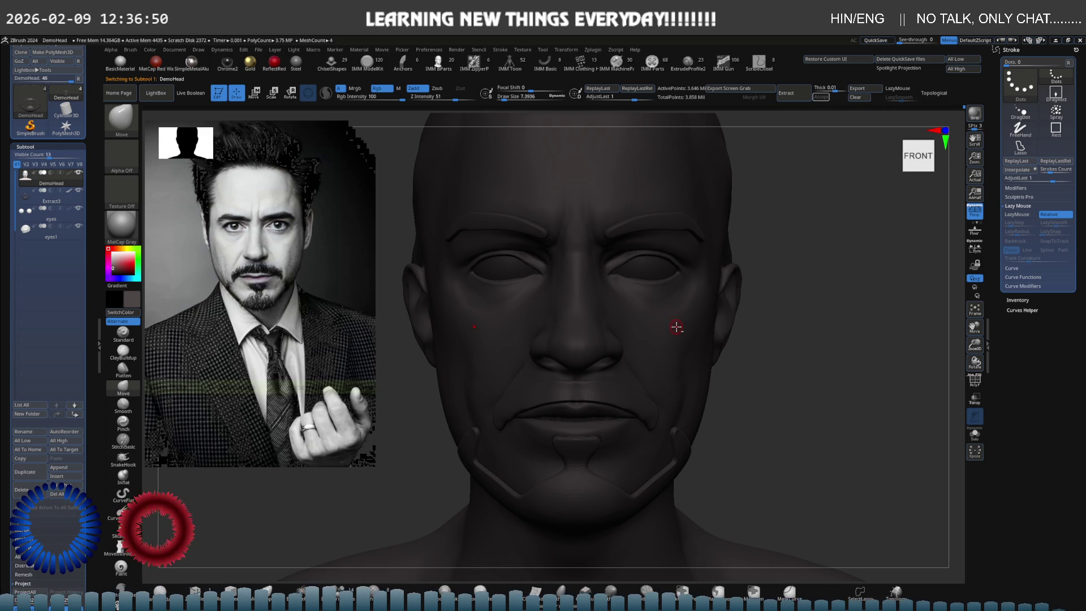
{"action": "left_click", "coordinate": [110, 251]}
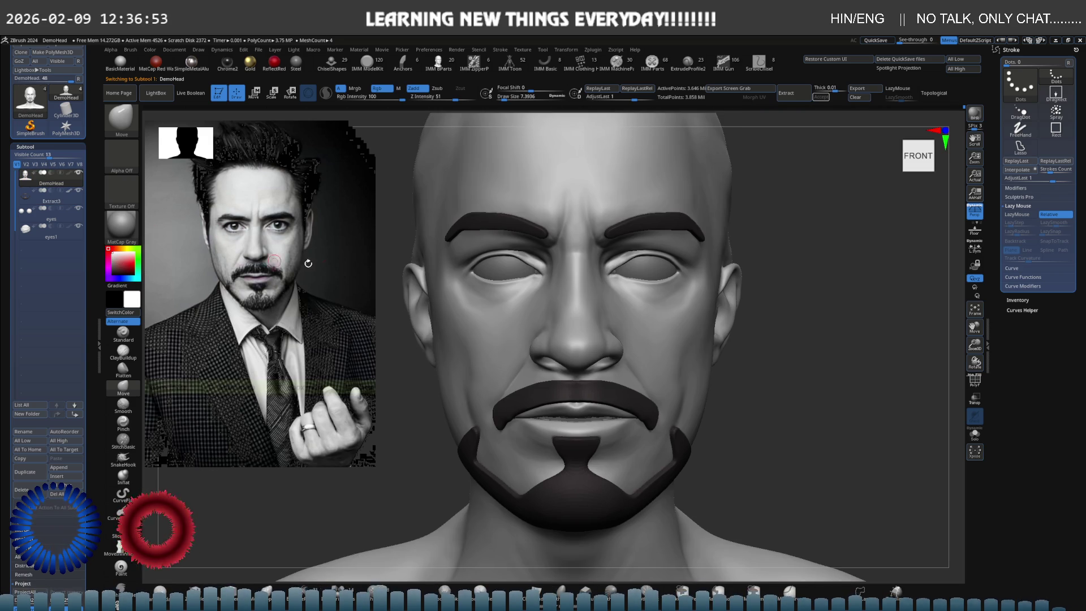
{"action": "mouse_move", "coordinate": [587, 294]}
{"action": "right_mouse_down"}
{"action": "mouse_move", "coordinate": [497, 299]}
{"action": "mouse_move", "coordinate": [636, 282]}
{"action": "mouse_move", "coordinate": [644, 303]}
{"action": "right_mouse_up"}
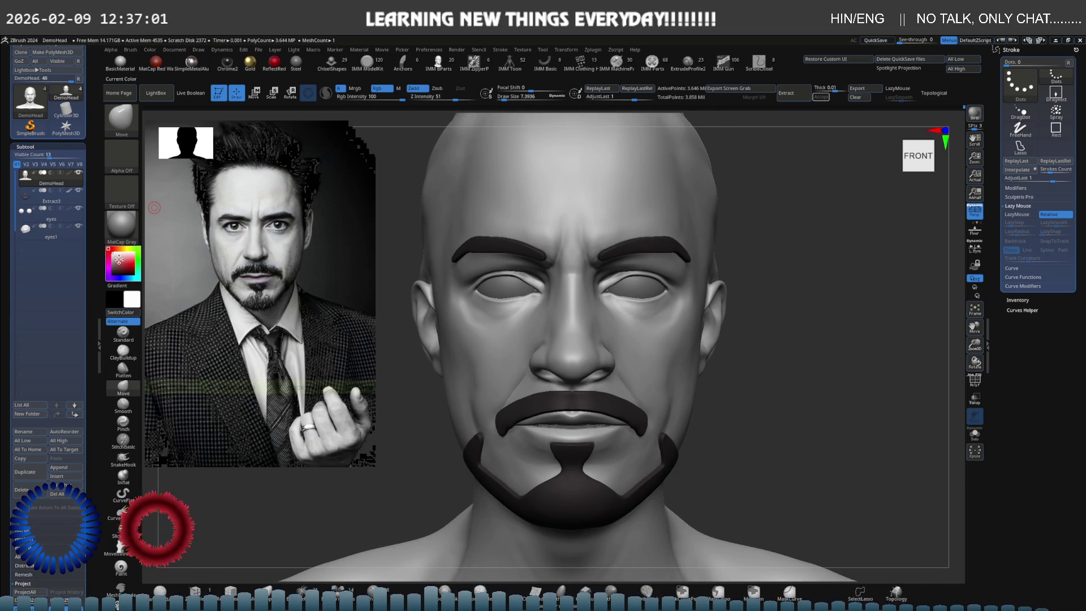
Fill DemoHead light grey with FillObject, then select Extract3 and pick a dark grey colour
{"action": "left_click_drag", "start_coordinate": [116, 261], "coordinate": [108, 270]}
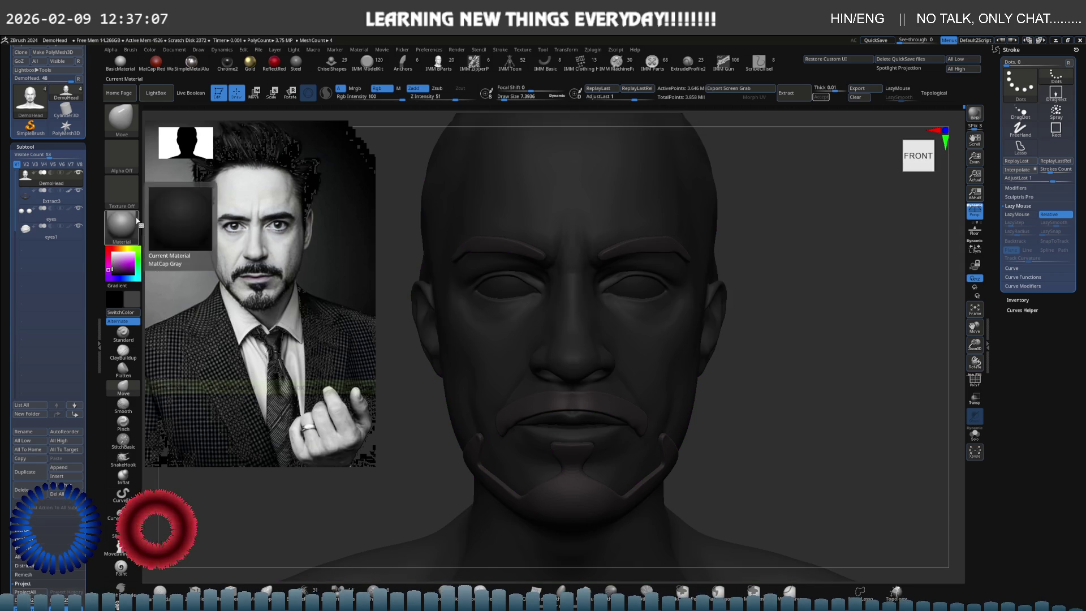
{"action": "left_click", "coordinate": [153, 49]}
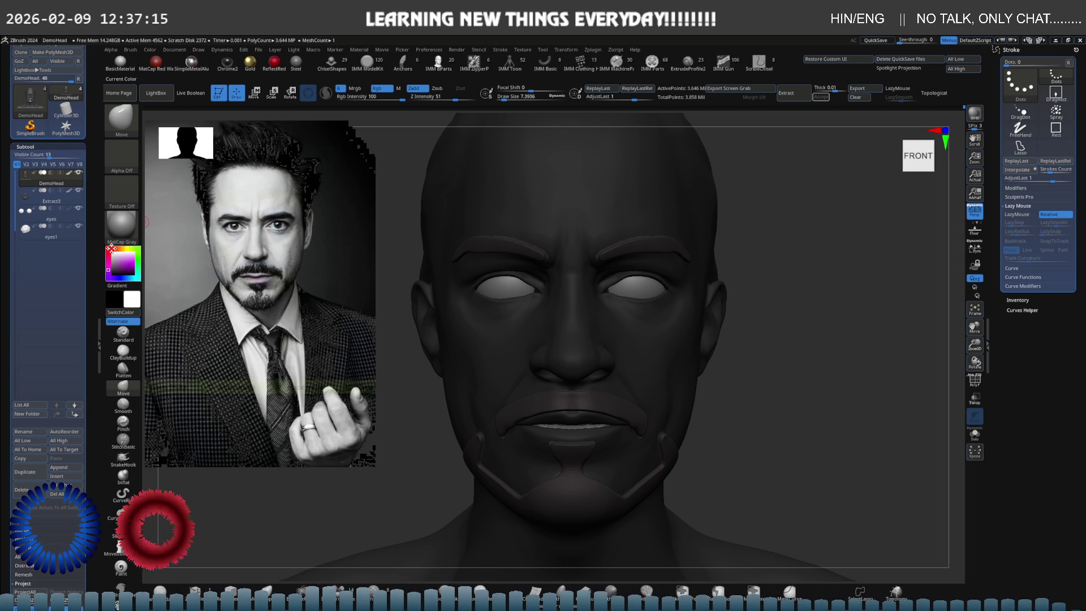
{"action": "left_click", "coordinate": [183, 50]}
{"action": "mouse_move", "coordinate": [199, 51]}
{"action": "mouse_move", "coordinate": [158, 51]}
{"action": "left_click", "coordinate": [168, 213]}
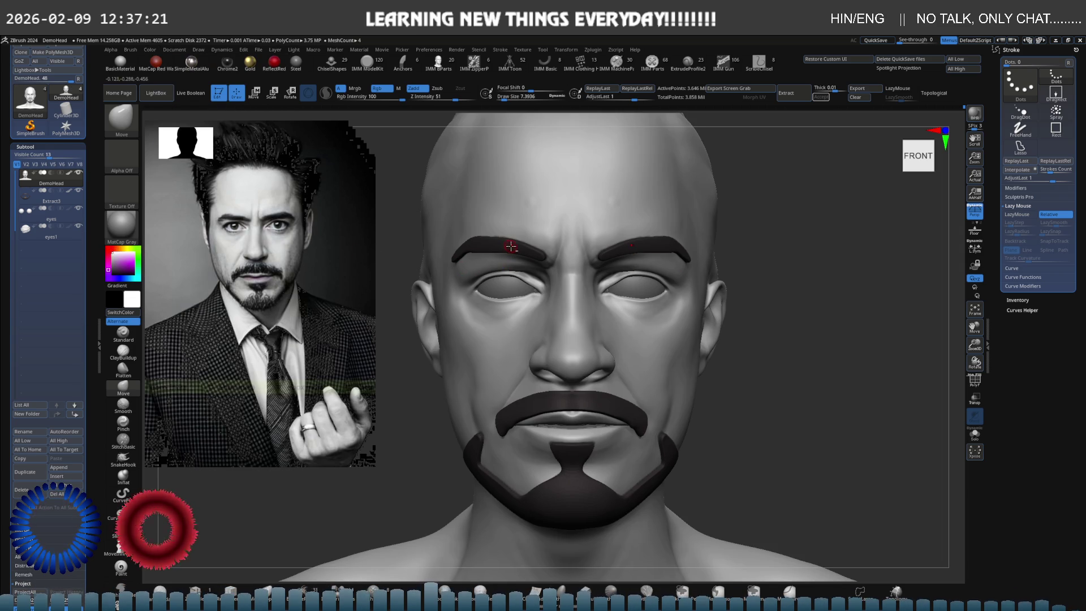
{"action": "left_click", "coordinate": [512, 244], "text": "alt"}
{"action": "left_click", "coordinate": [122, 266]}
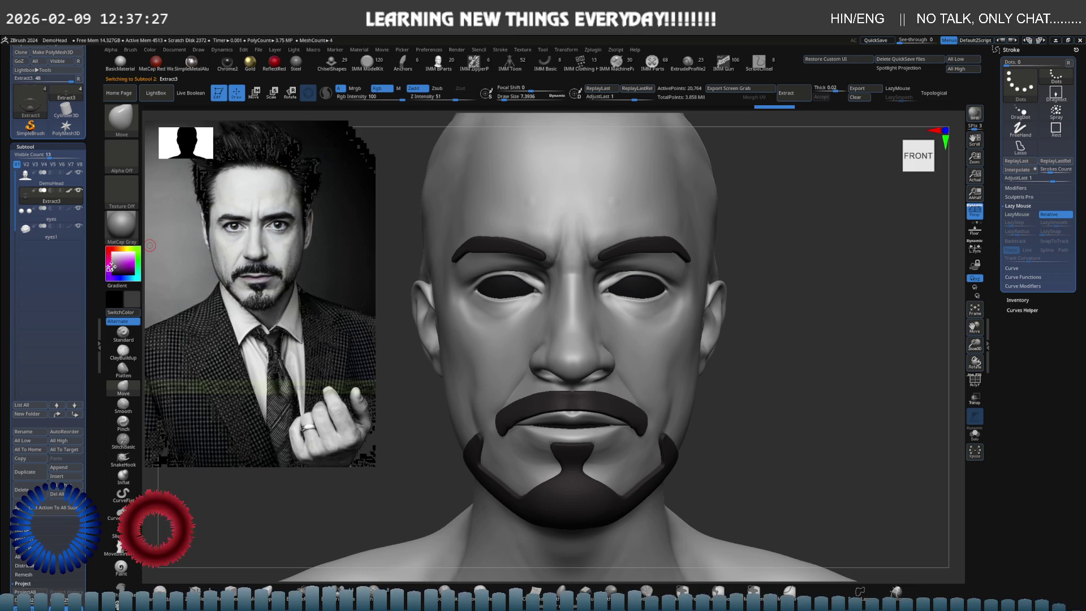
Fill the Extract3 beard and eyebrow shell with the dark grey colour
{"action": "left_click", "coordinate": [150, 50]}
{"action": "left_click", "coordinate": [177, 217]}
{"action": "mouse_move", "coordinate": [600, 255]}
{"action": "right_mouse_down"}
{"action": "mouse_move", "coordinate": [644, 290]}
{"action": "mouse_move", "coordinate": [517, 242]}
{"action": "right_mouse_up"}
Select the eyes subtool and fill it white with Rgb enabled
{"action": "left_click", "coordinate": [652, 288], "text": "alt"}
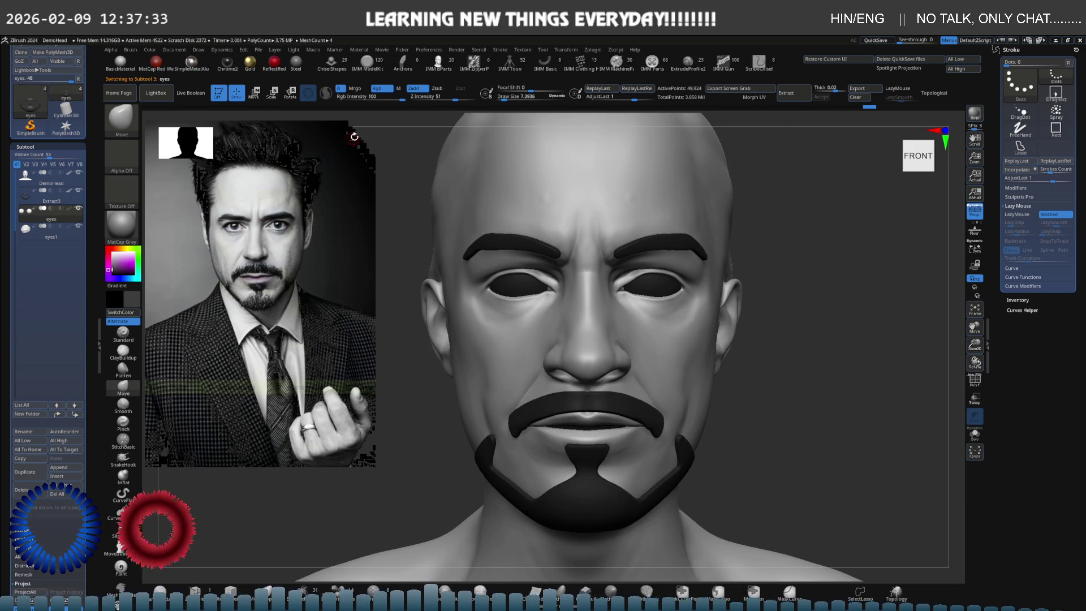
{"action": "left_click", "coordinate": [129, 235]}
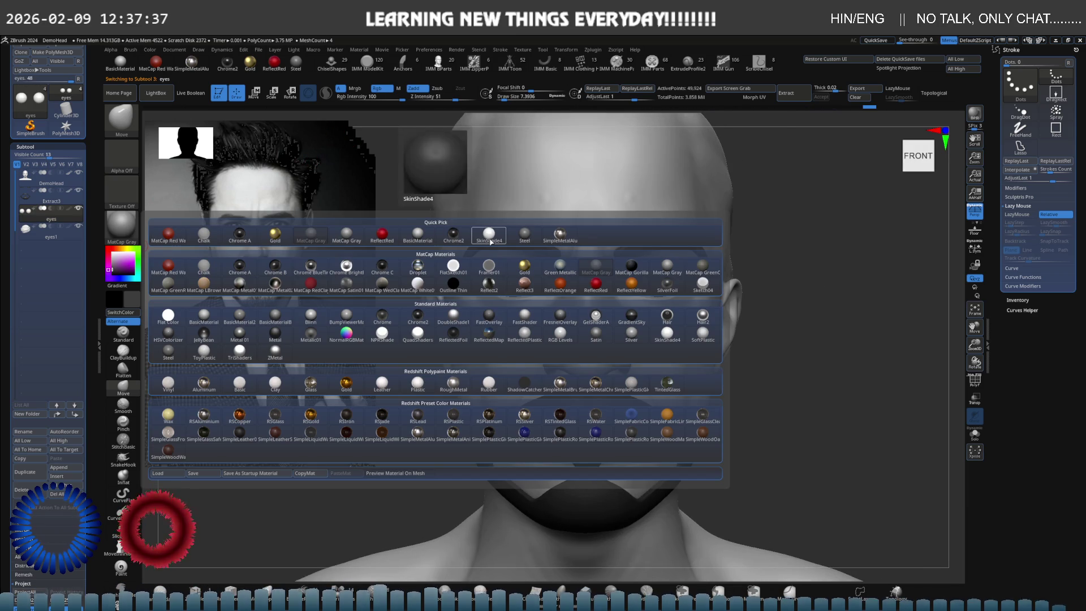
{"action": "left_click", "coordinate": [568, 340]}
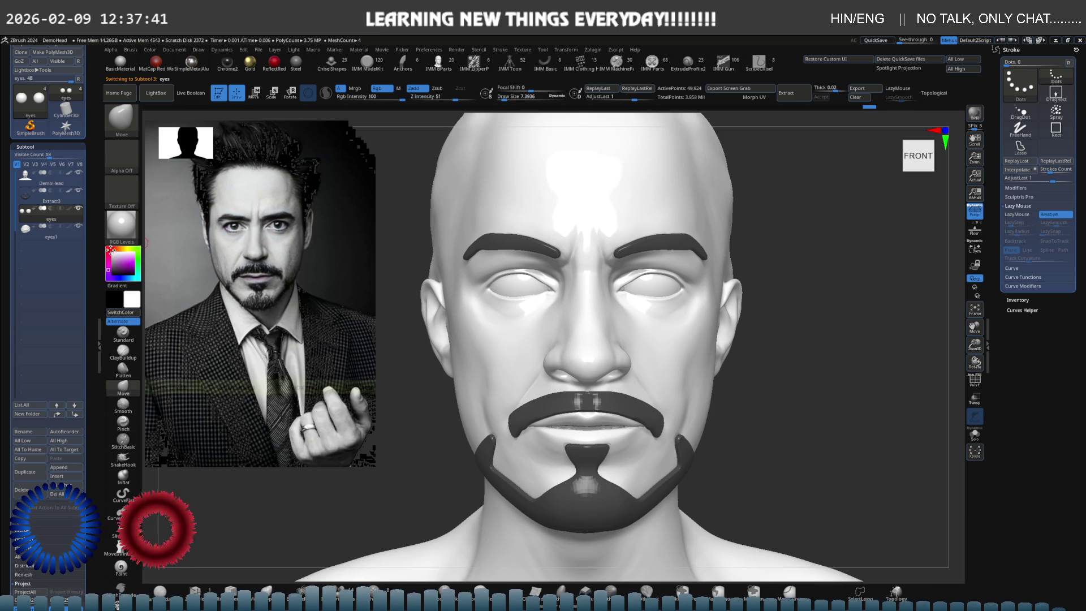
{"action": "left_click", "coordinate": [150, 50]}
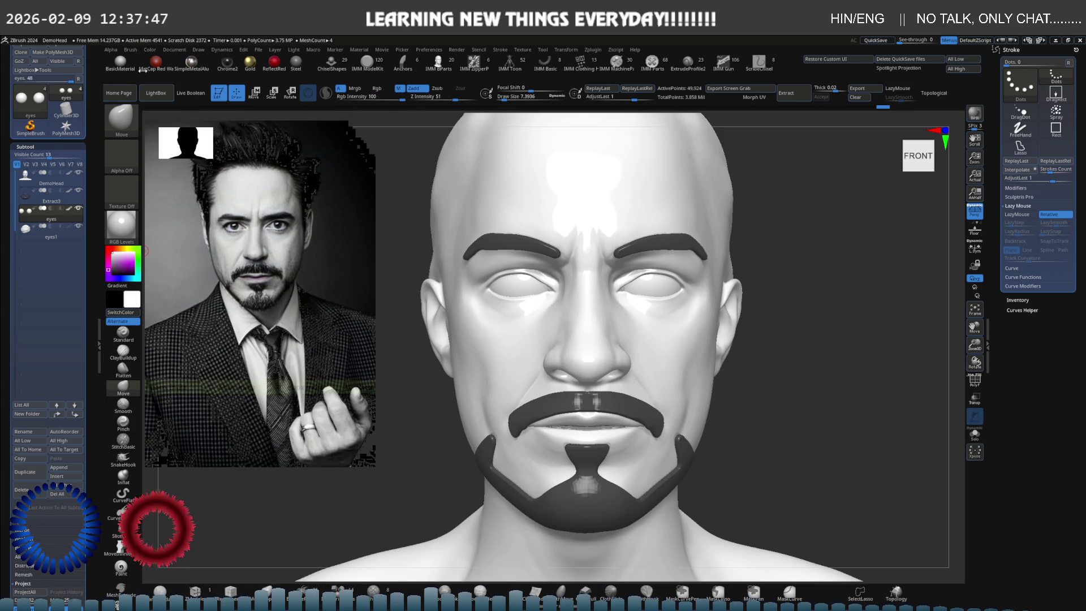
{"action": "left_click", "coordinate": [150, 49]}
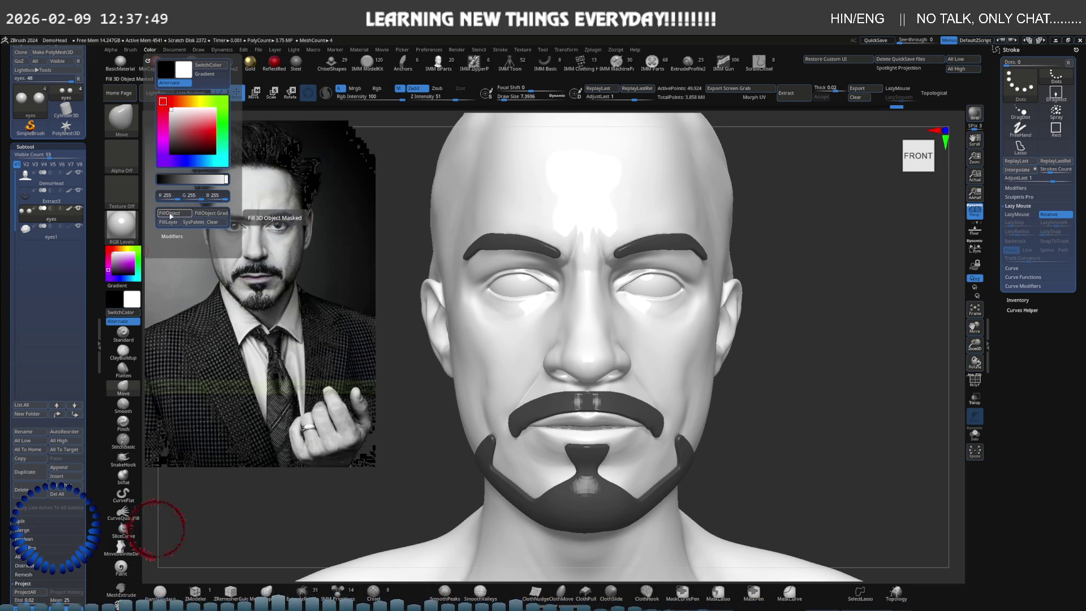
{"action": "left_click", "coordinate": [386, 91]}
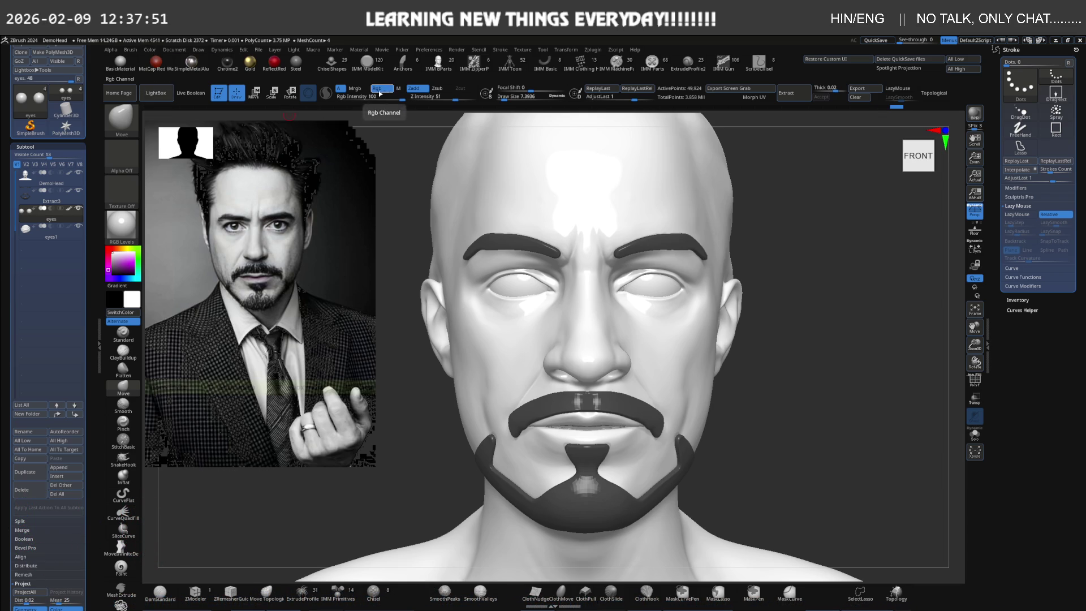
Switch the material to MatCap Gray and reselect the DemoHead subtool
{"action": "left_click", "coordinate": [121, 226]}
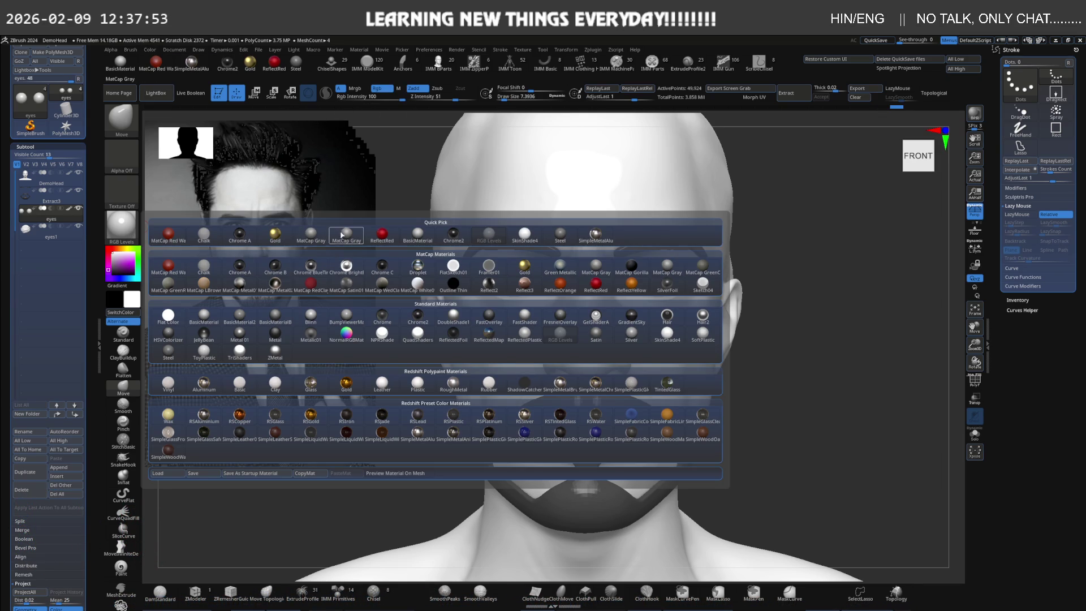
{"action": "left_click", "coordinate": [338, 234]}
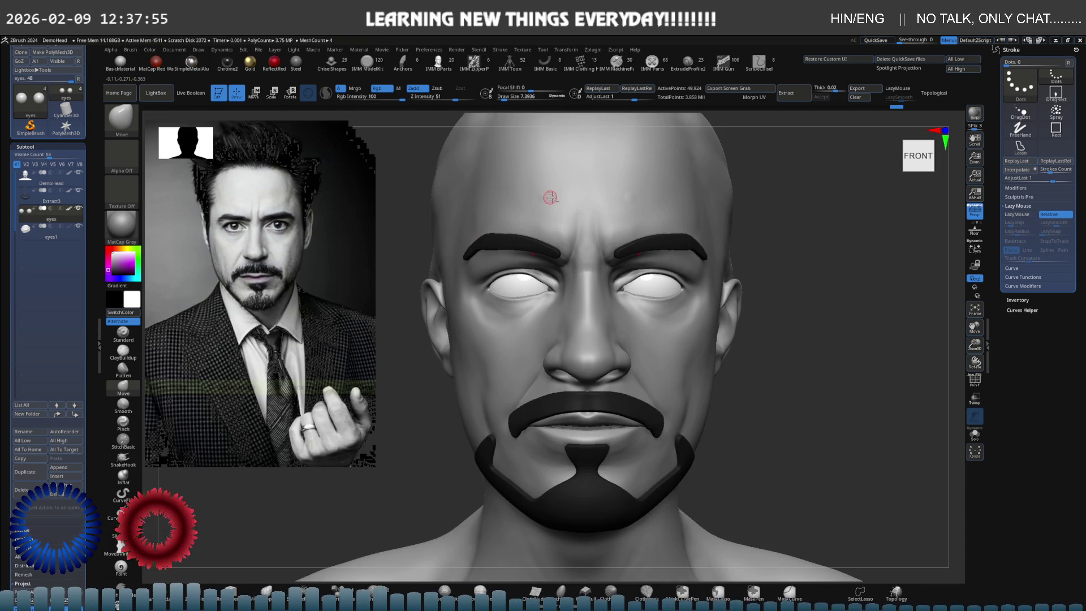
{"action": "left_click", "coordinate": [551, 195], "text": "alt"}
{"action": "left_click", "coordinate": [117, 232]}
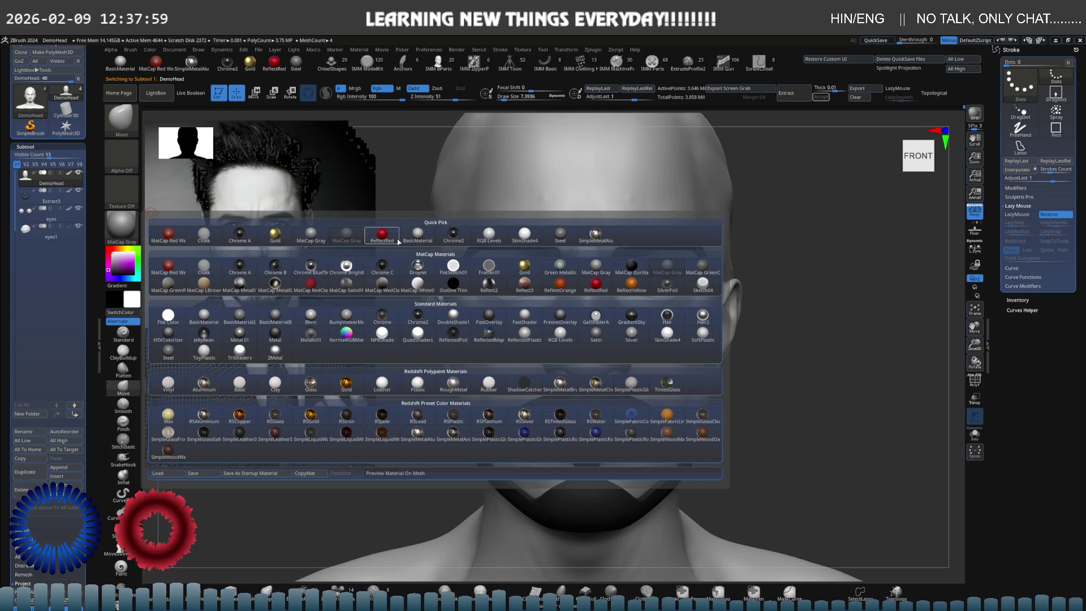
{"action": "left_click", "coordinate": [311, 234]}
{"action": "key", "text": "ctrl"}
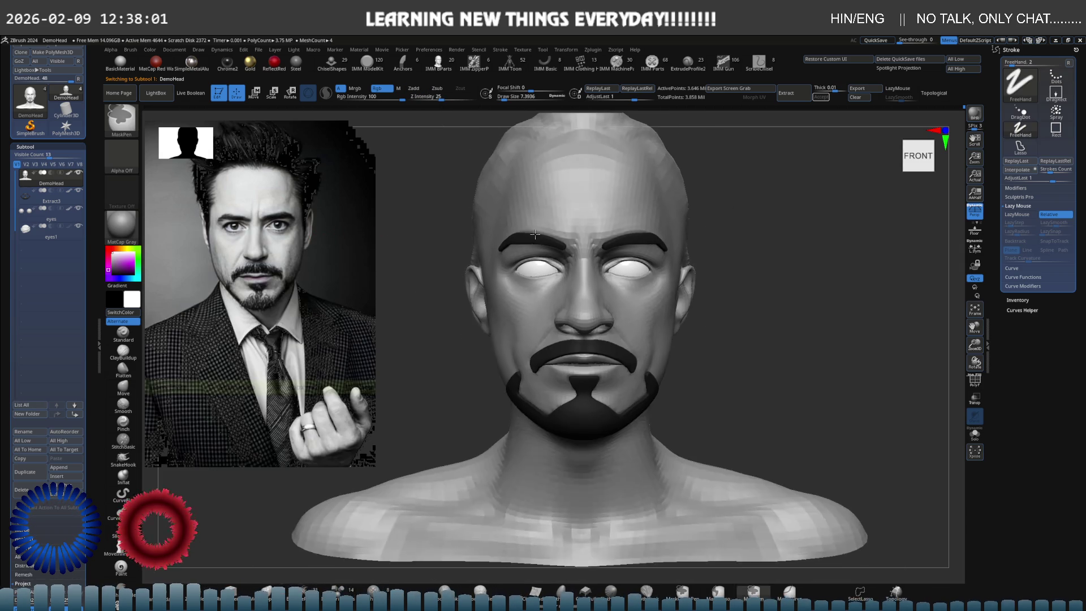
{"action": "mouse_move", "coordinate": [519, 243]}
{"action": "right_mouse_down"}
{"action": "mouse_move", "coordinate": [490, 266]}
{"action": "mouse_move", "coordinate": [557, 253]}
{"action": "right_mouse_up"}
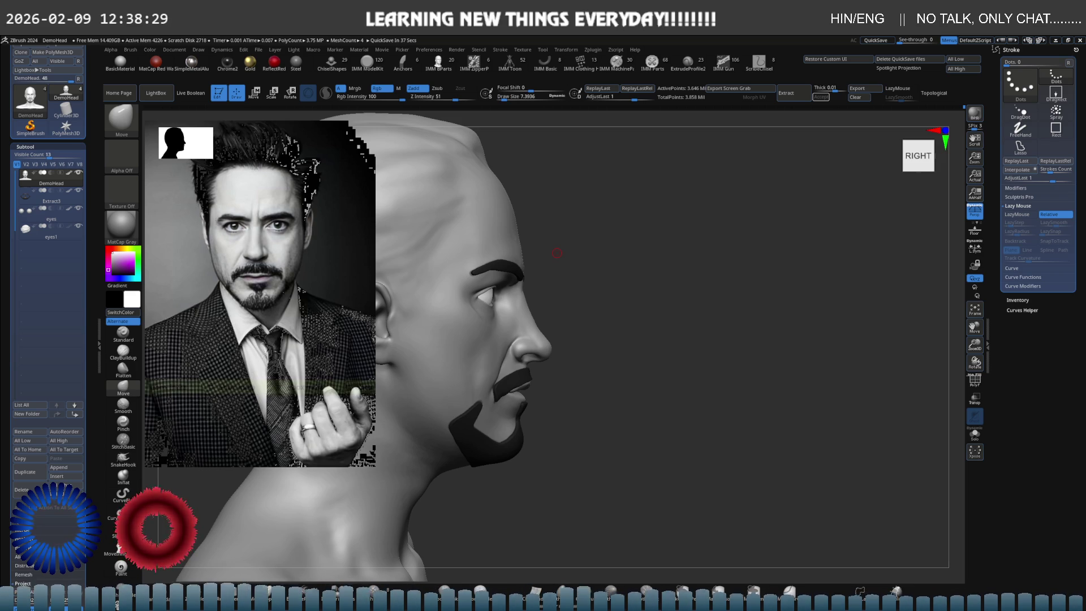
{"action": "left_click_drag", "start_coordinate": [582, 354], "coordinate": [539, 370]}
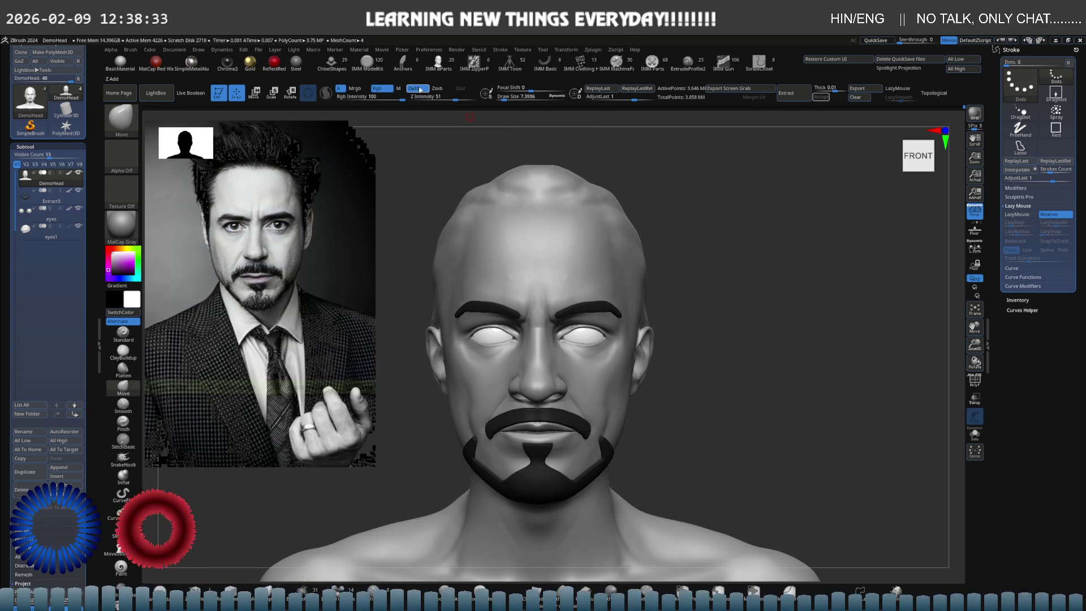
{"action": "scroll", "coordinate": [523, 201], "scroll_direction": "up", "scroll_amount": 2}
{"action": "mouse_move", "coordinate": [523, 201]}
{"action": "right_mouse_down"}
{"action": "mouse_move", "coordinate": [538, 204]}
{"action": "mouse_move", "coordinate": [521, 153]}
{"action": "mouse_move", "coordinate": [499, 193]}
{"action": "mouse_move", "coordinate": [551, 186]}
{"action": "mouse_move", "coordinate": [509, 177]}
{"action": "right_mouse_up"}
{"action": "scroll", "coordinate": [499, 193], "scroll_direction": "up", "scroll_amount": 2}
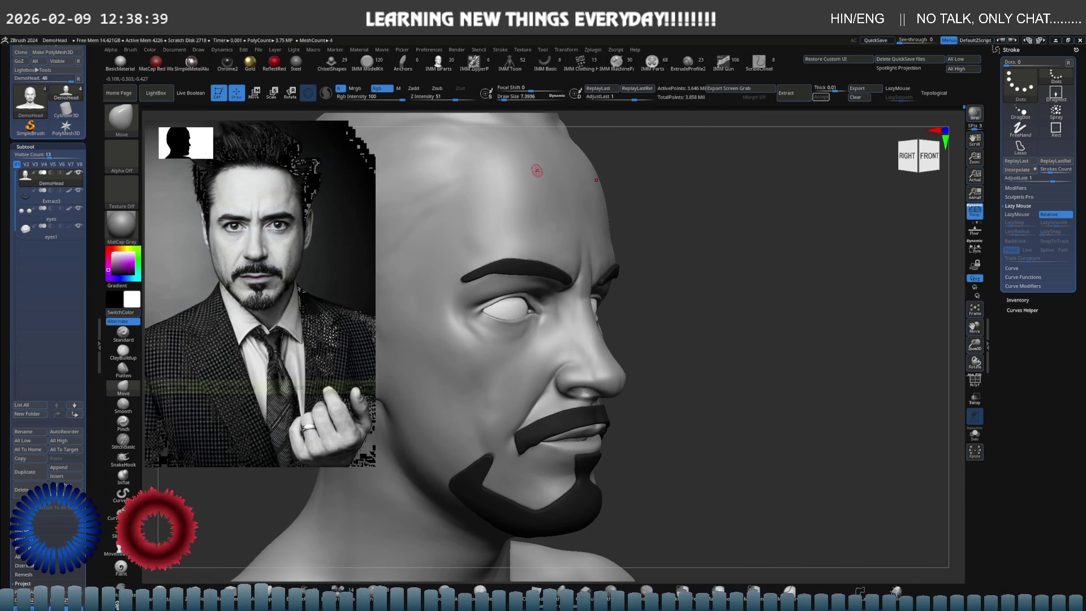